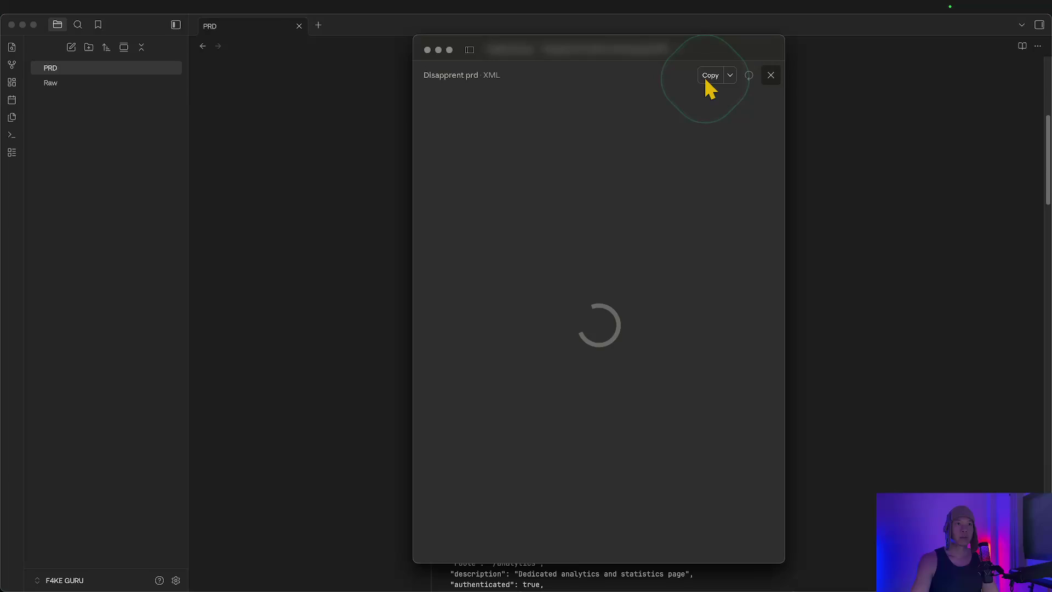
Leave the PRD artifact view to return to Claude's clarifying questions.
{"action": "key", "text": "Escape"}
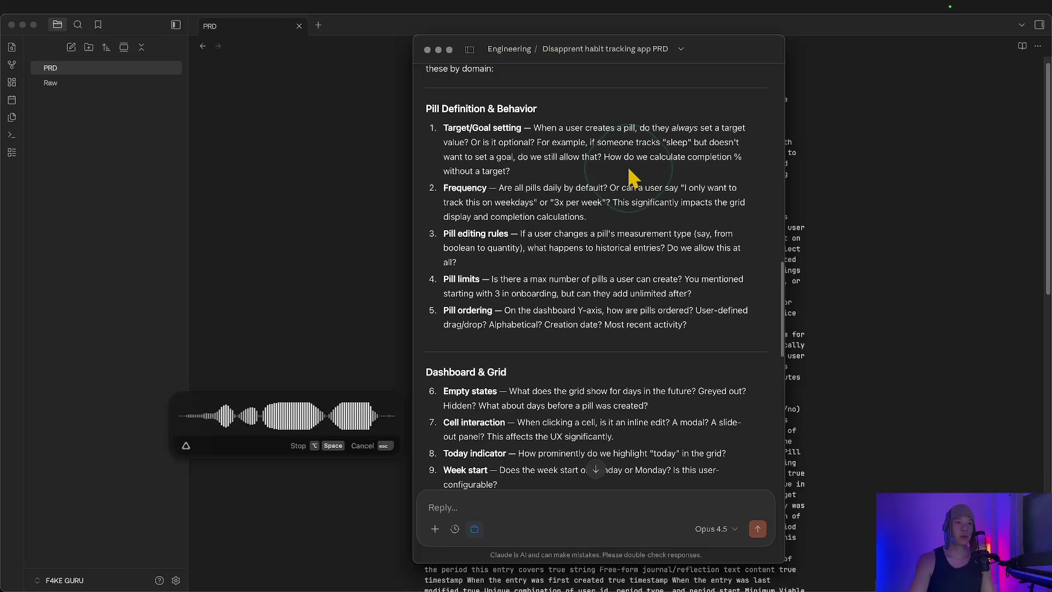
Stop dictation so answers on targets, daily frequency and pill editing land in the reply.
{"action": "key", "text": "alt+space"}
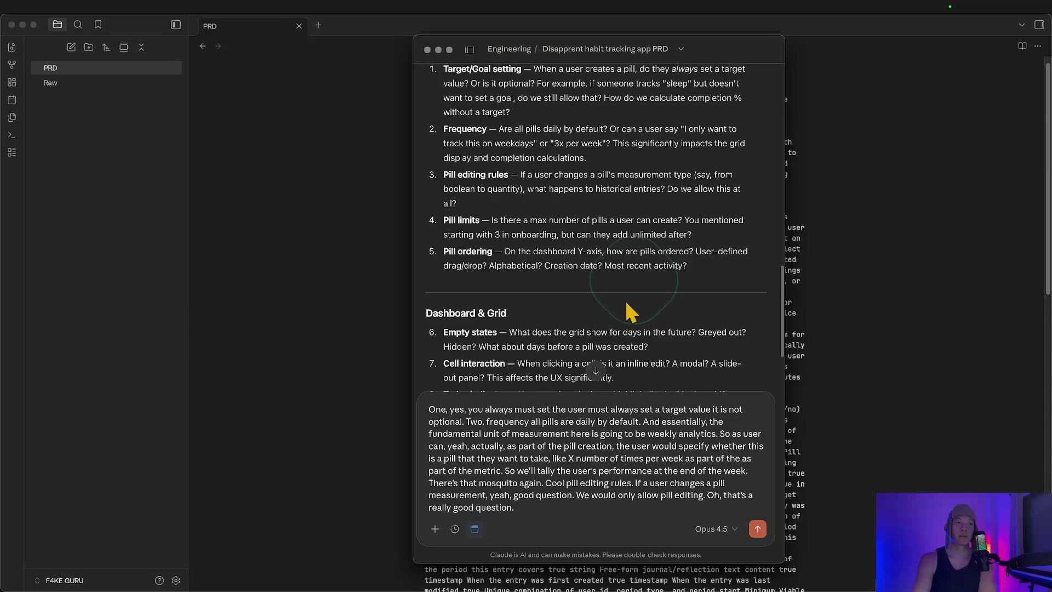
Undo the stray trailing sentences of the drafted reply.
{"action": "key", "text": "super+z"}
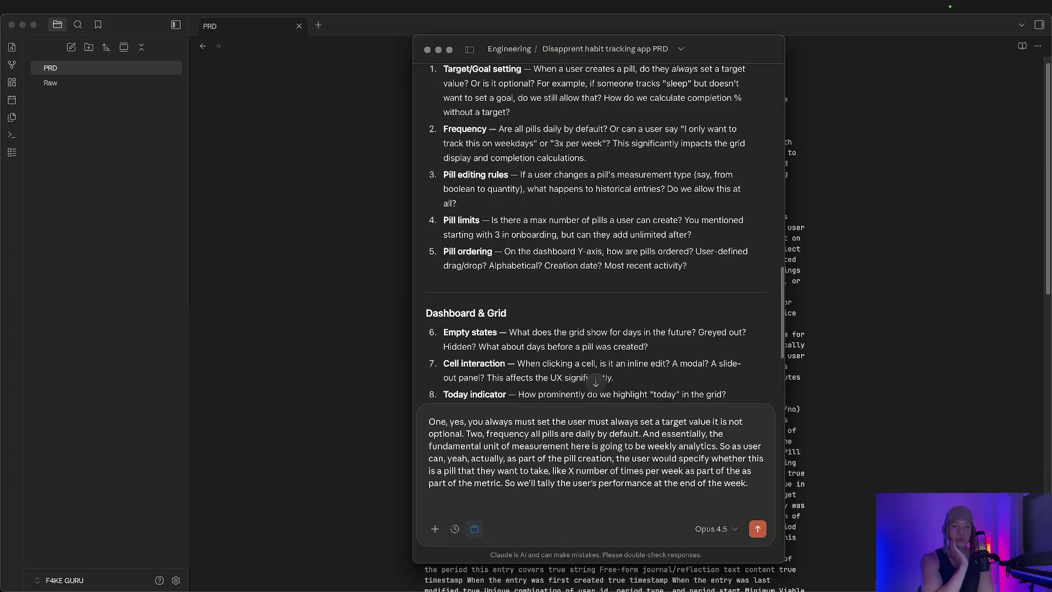
Dictate that version 1 allows no pill editing, only creating or deleting pills.
{"action": "key", "text": "alt+space"}
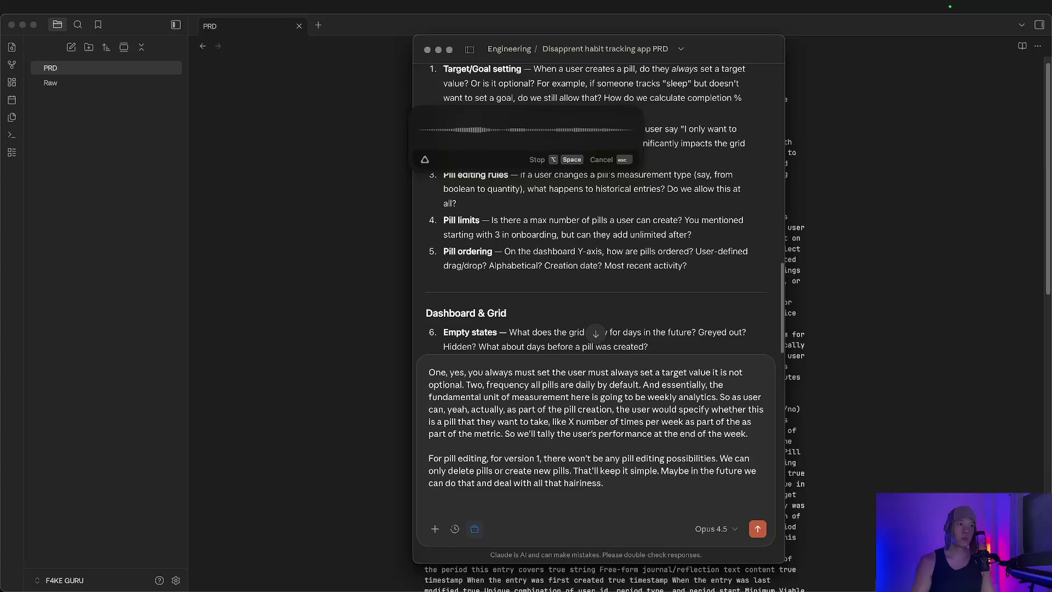
{"action": "key", "text": "alt+space"}
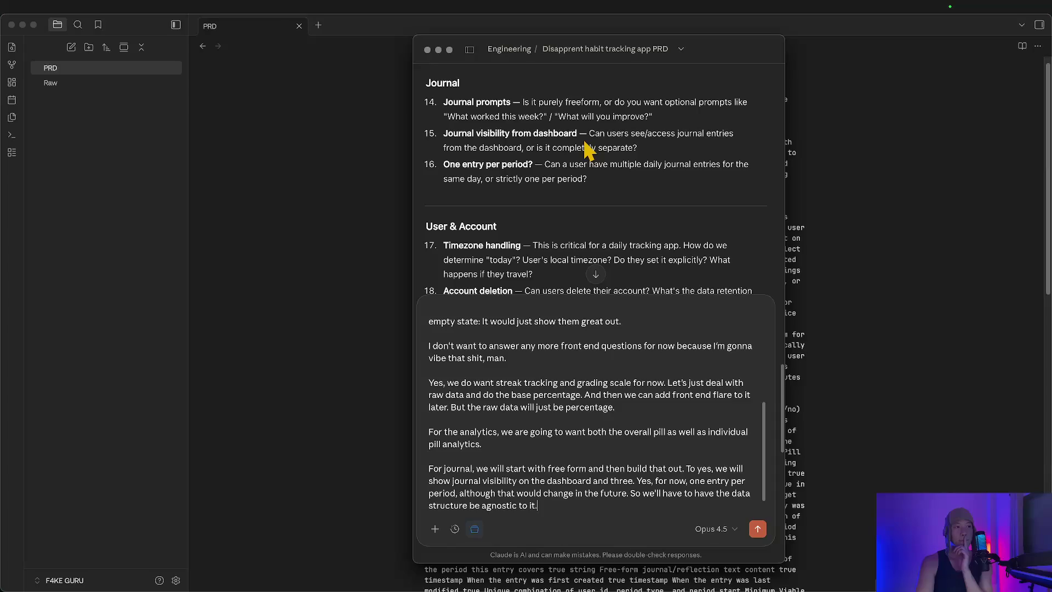
Start a new line below the streaks, analytics and journal answers.
{"action": "key", "text": "shift+Return"}
{"action": "scroll", "coordinate": [586, 157], "scroll_direction": "down", "scroll_amount": 3}
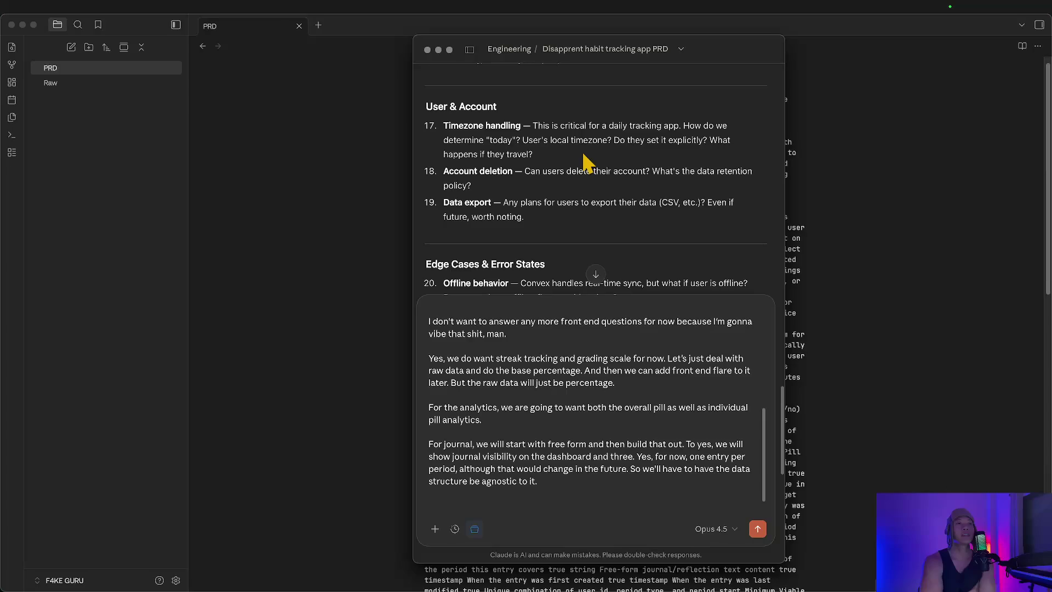
Dictate the further answer on UTC timestamps and account deletion into the message box.
{"action": "left_click", "coordinate": [492, 507]}
{"action": "key", "text": "alt+space"}
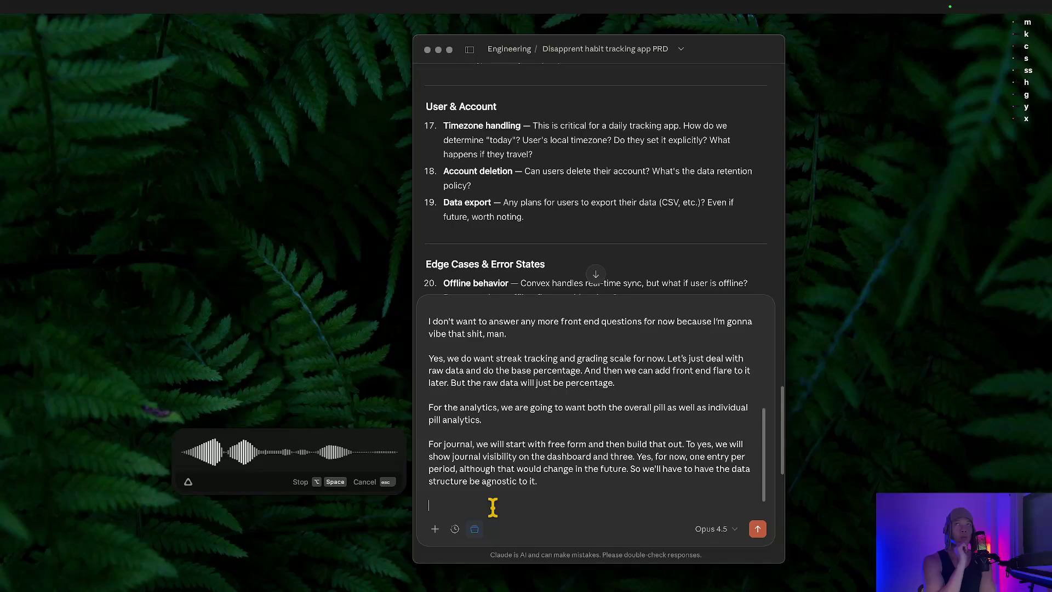
{"action": "key", "text": "alt+space"}
{"action": "scroll", "coordinate": [592, 201], "scroll_direction": "down", "scroll_amount": 3}
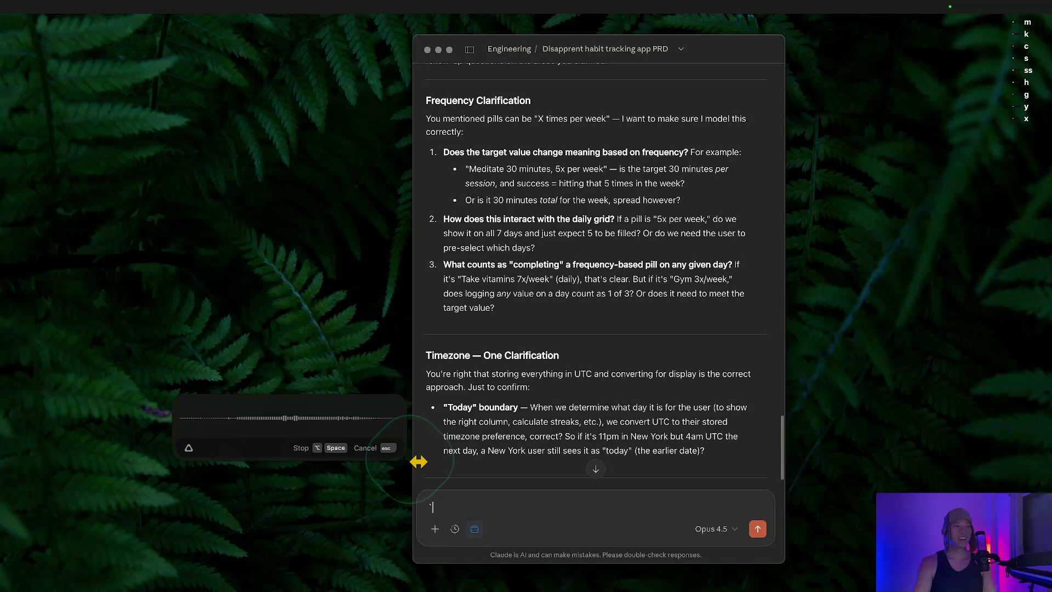
Close dictation without adding text after reading the frequency and timezone follow-ups.
{"action": "key", "text": "Escape"}
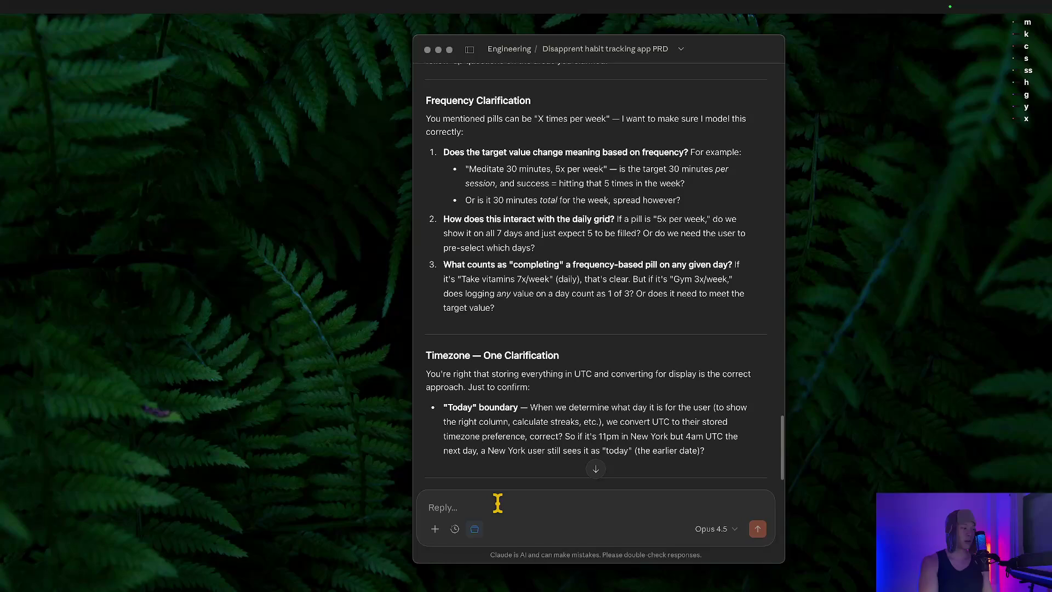
{"action": "type", "text": "The target value does not change meaning based on frequency. We will aggregate the total number of minutes on a weekly basis that the user originally tried to achieve and what they actually achieve to give the weekly score. So the weekly score is just an aggregate of the daily scores."}
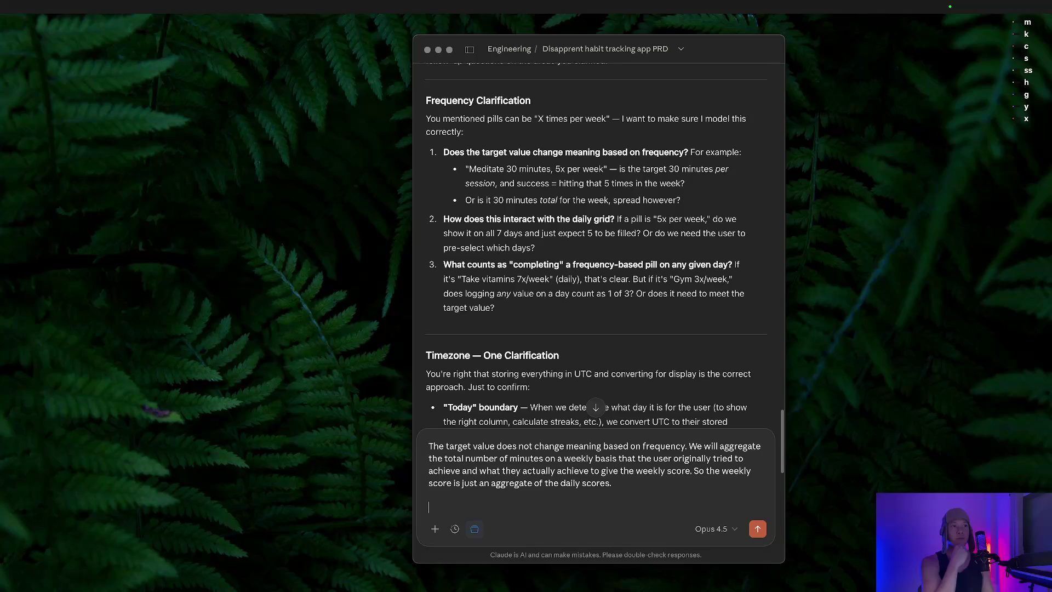
{"action": "type", "text": "Okay, for frequency goals, we the timeframe that we measure frequency is on a weekly basis. So, essentially, if someone says they're going to do something seven times a week, we check at the end of the week, how many times out of seven they did it, or whatever value they said their target value was, it will be that times in a week. So, when we get the user input, that's the question we'll ask.  We do have the user preselect the days.  Yes, logging any value on a day does count as one of three."}
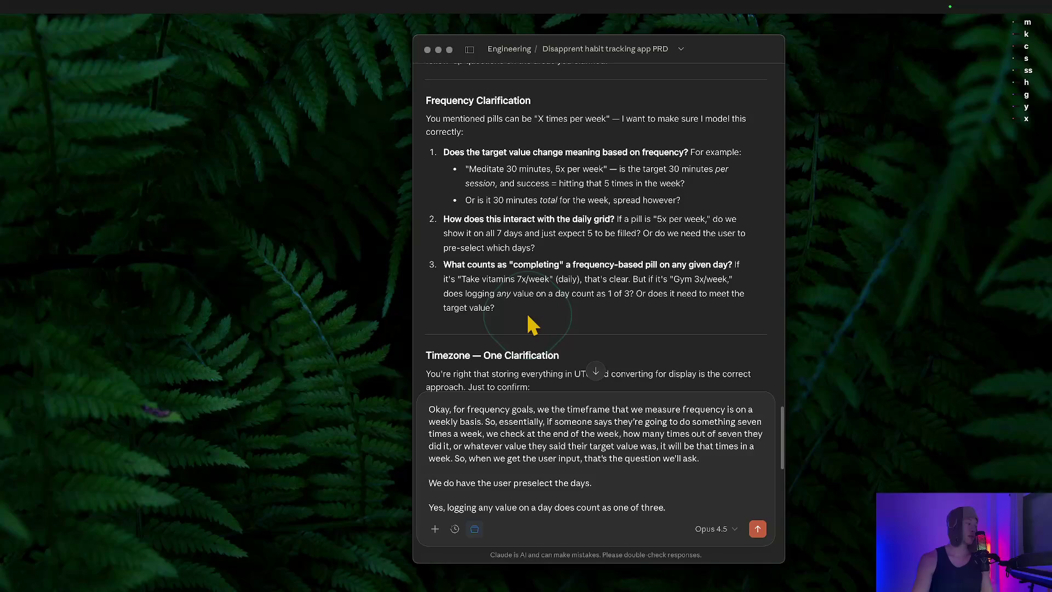
{"action": "scroll", "coordinate": [530, 325], "scroll_direction": "down", "scroll_amount": 3}
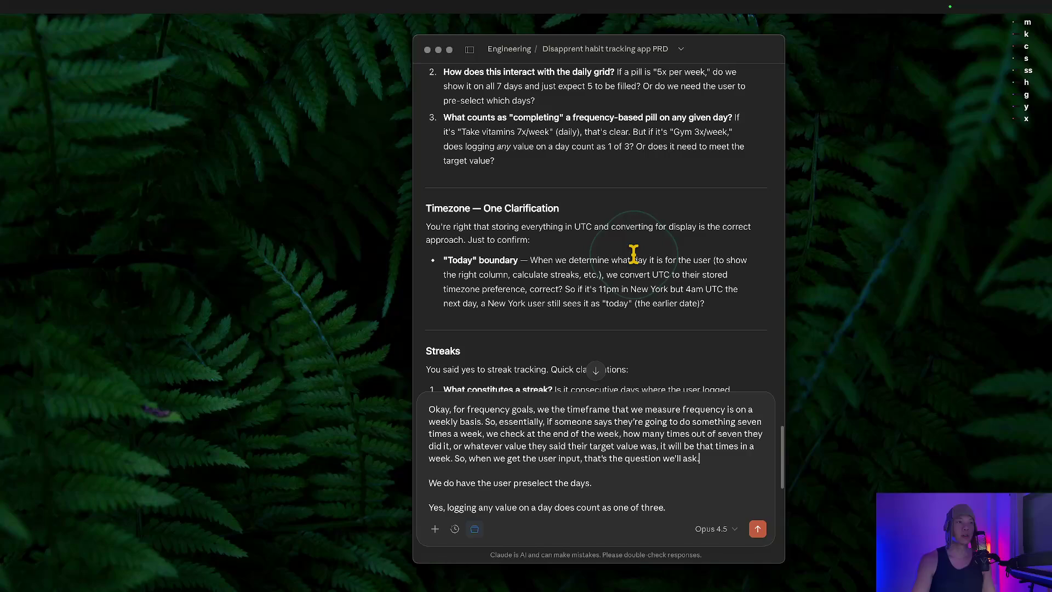
{"action": "scroll", "coordinate": [634, 254], "scroll_direction": "down", "scroll_amount": 1}
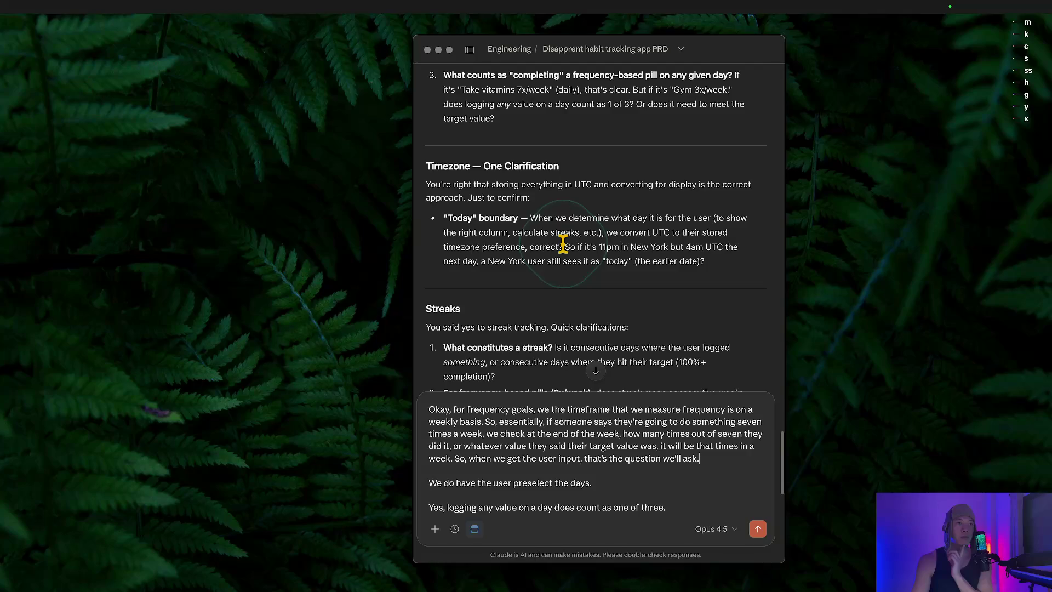
Continue dictating on a new line after the weekly frequency and preselected-days answers.
{"action": "left_click", "coordinate": [453, 513]}
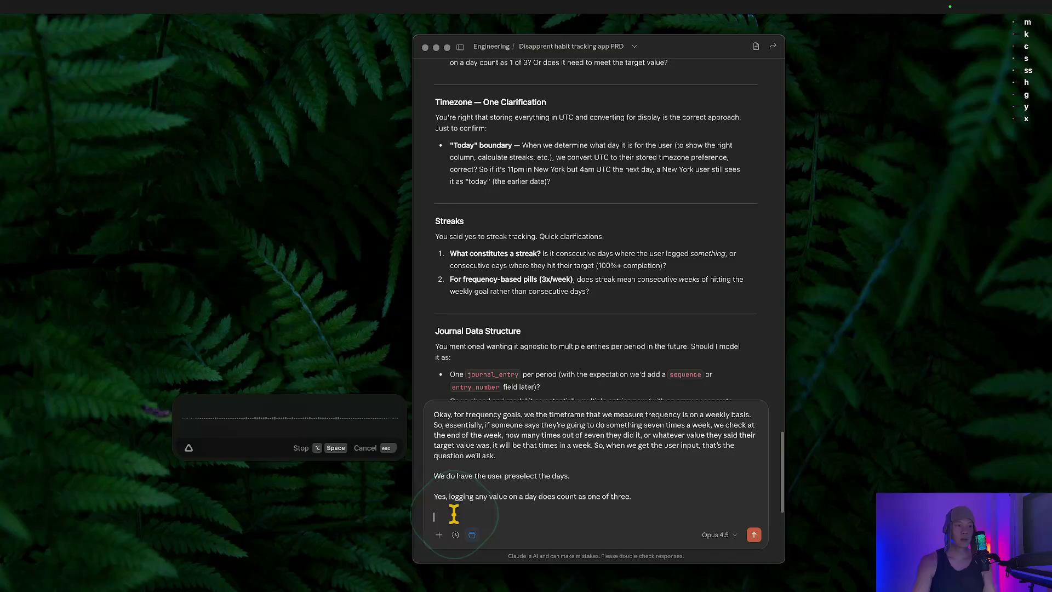
Finish dictation to insert the weekly streaks and timezone answers before sending.
{"action": "key", "text": "alt+space"}
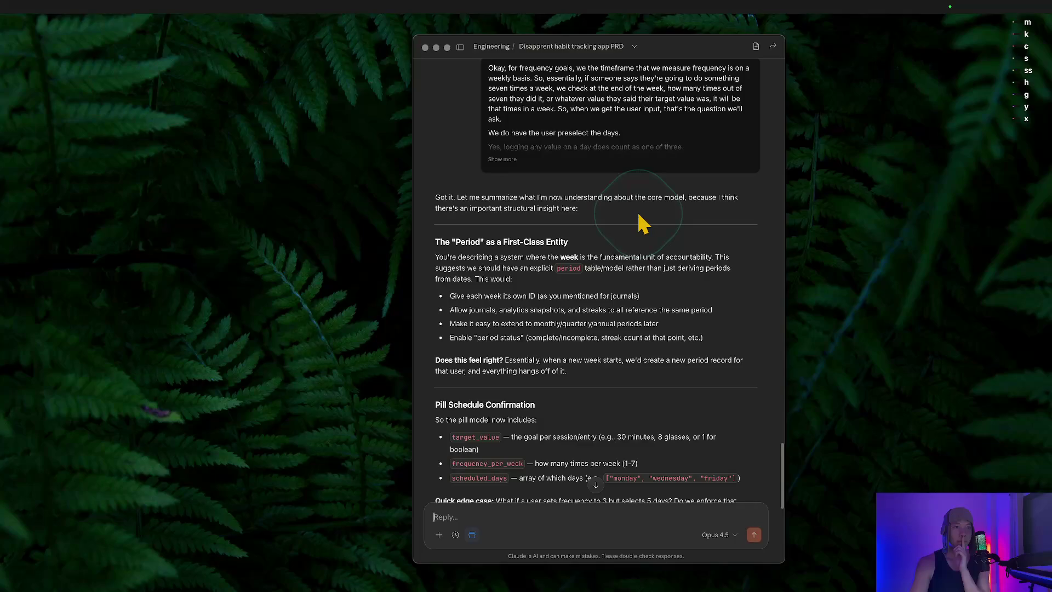
{"action": "scroll", "coordinate": [641, 222], "scroll_direction": "down", "scroll_amount": 2}
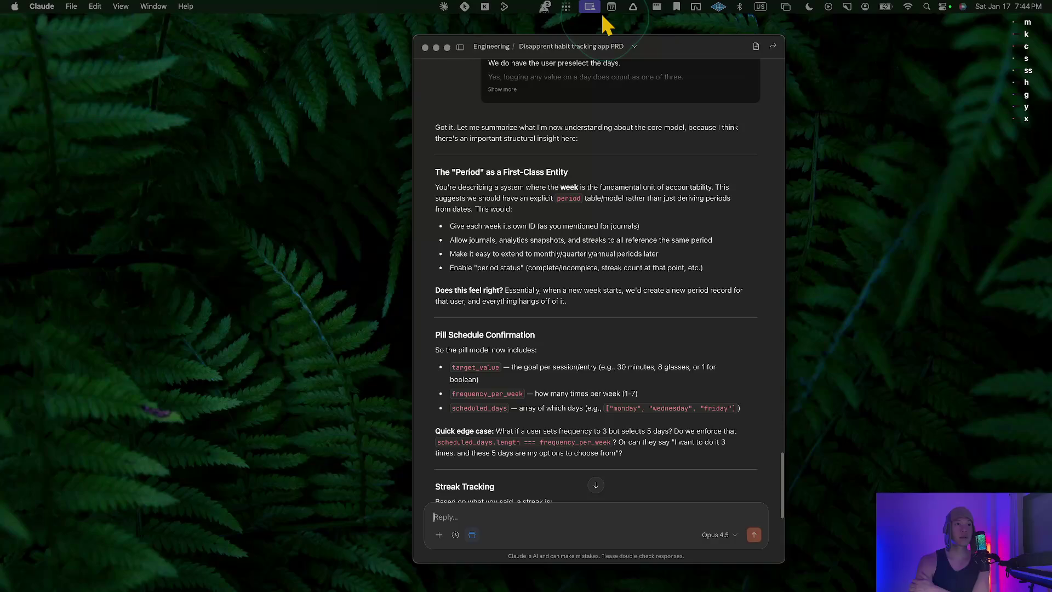
{"action": "type", "text": "Yes, the period is the first class entity."}
{"action": "scroll", "coordinate": [594, 156], "scroll_direction": "down", "scroll_amount": 3}
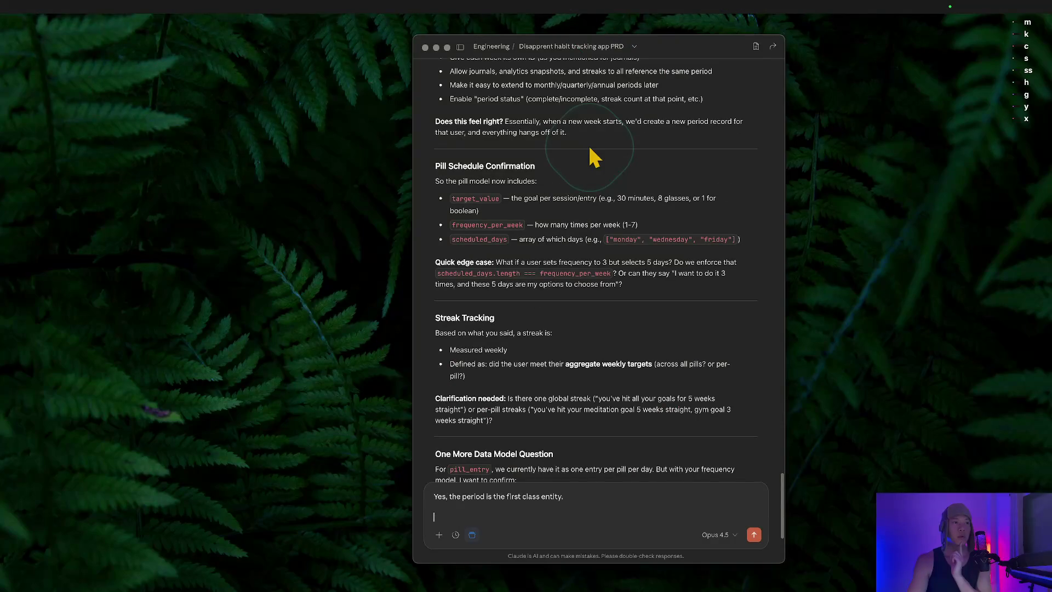